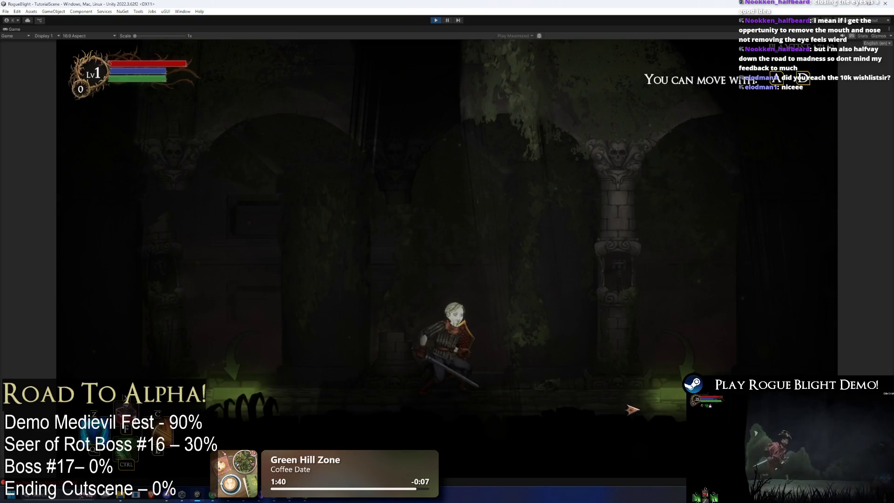
Step: Pause the game and end the tutorial to reach the Waywood Forest weapon choice
key(Escape)
click(494, 265)
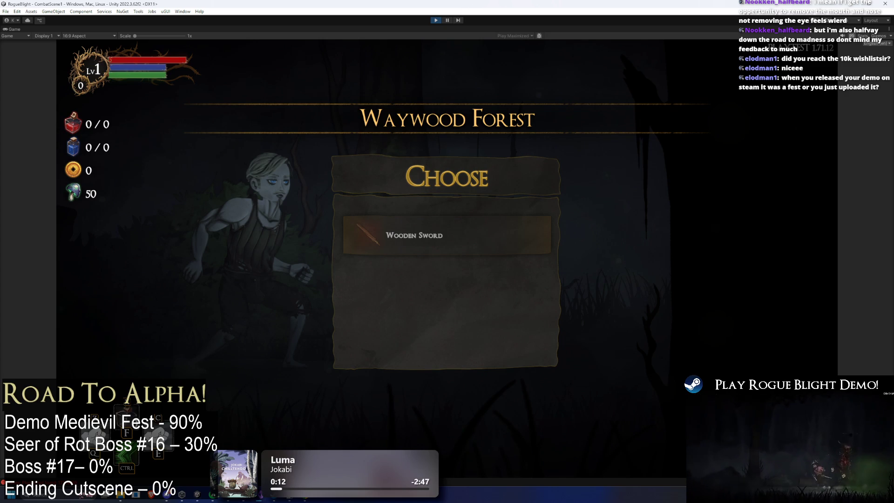
Step: Start with the Wooden Sword, enable cheats to add 10000 EXP twice, then abandon the run
click(462, 233)
key(Tab)
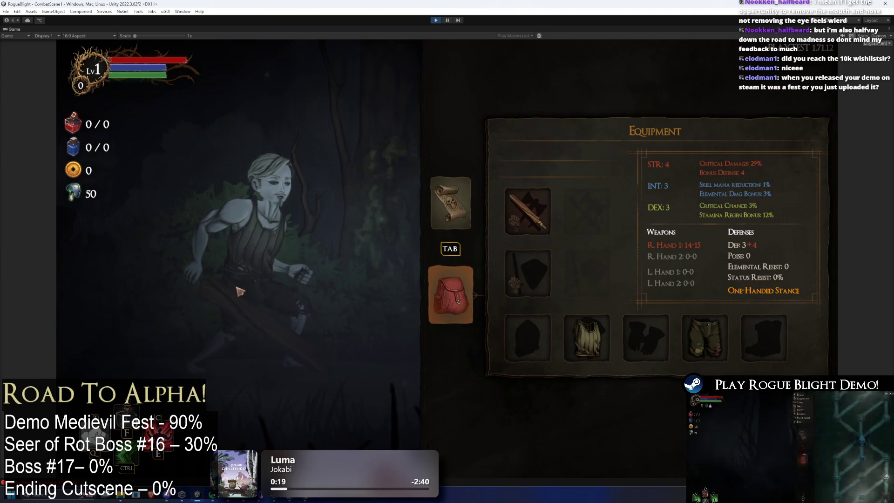
key(F1)
key(F2)
key(F2)
key(F2)
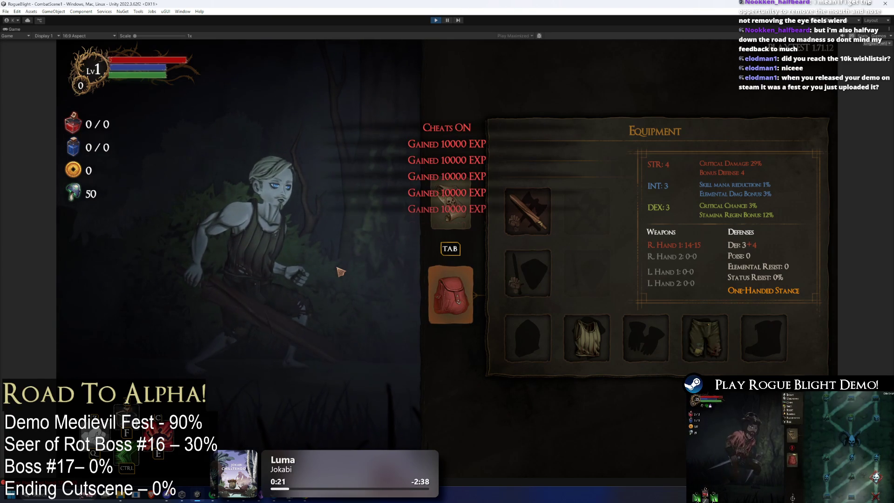
key(F2)
key(F2)
key(F2)
key(Escape)
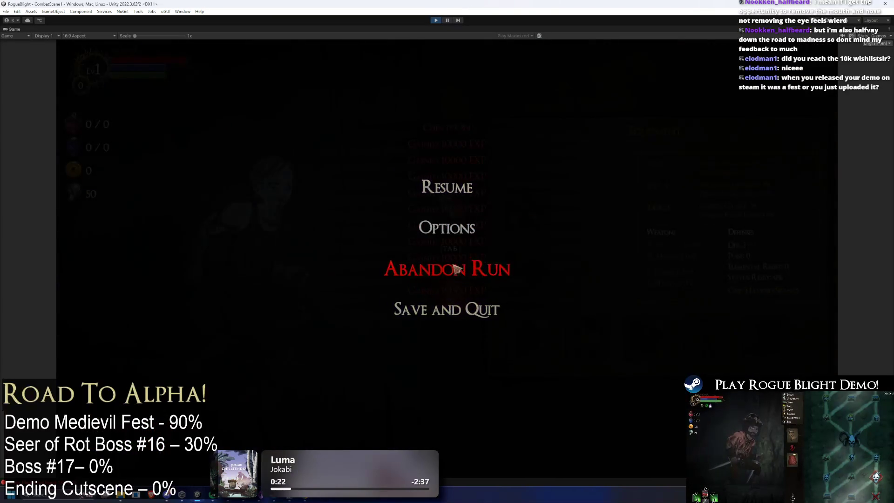
click(455, 268)
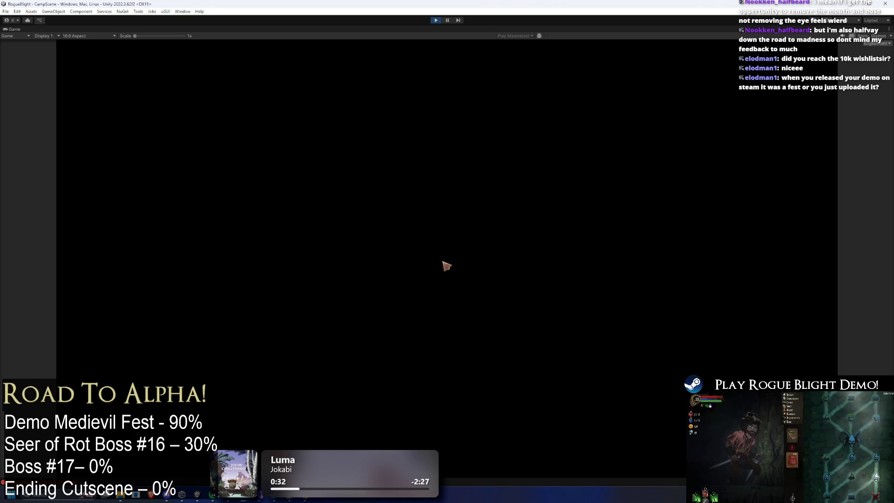
Step: In Steam, open Rogue Blight Demo's properties at Game Versions & Betas
key(alt+Tab)
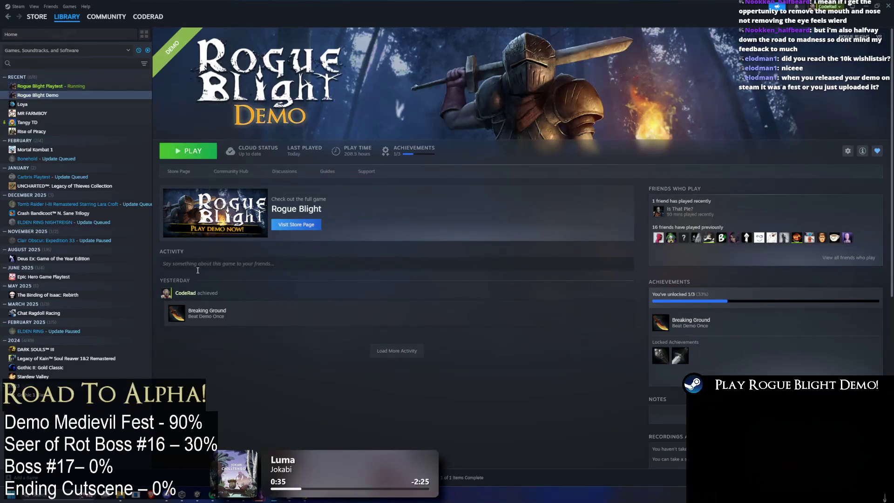
right_click(73, 87)
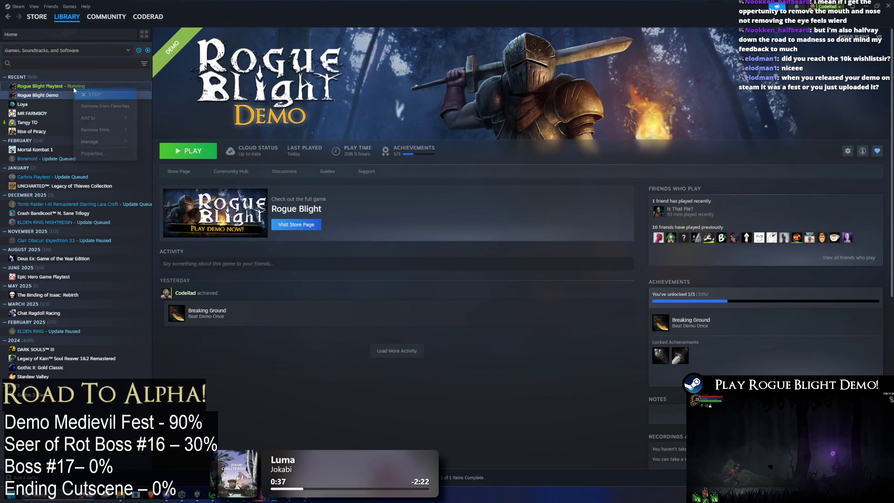
right_click(45, 95)
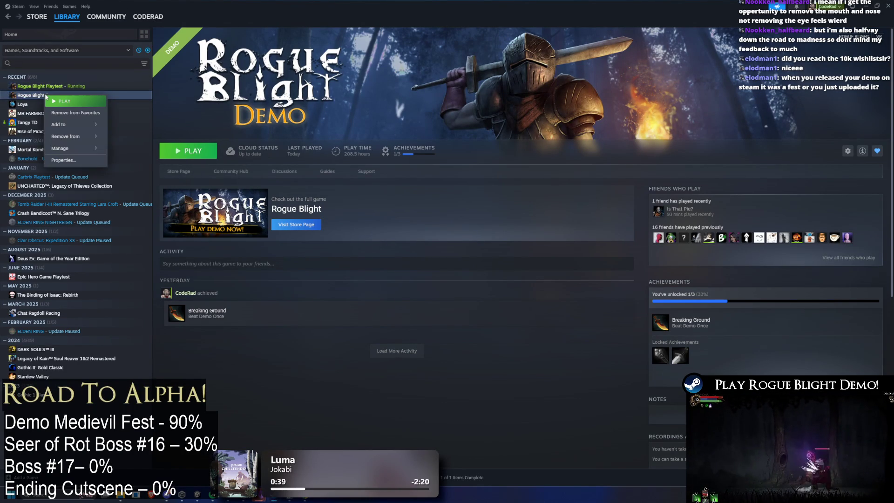
right_click(35, 98)
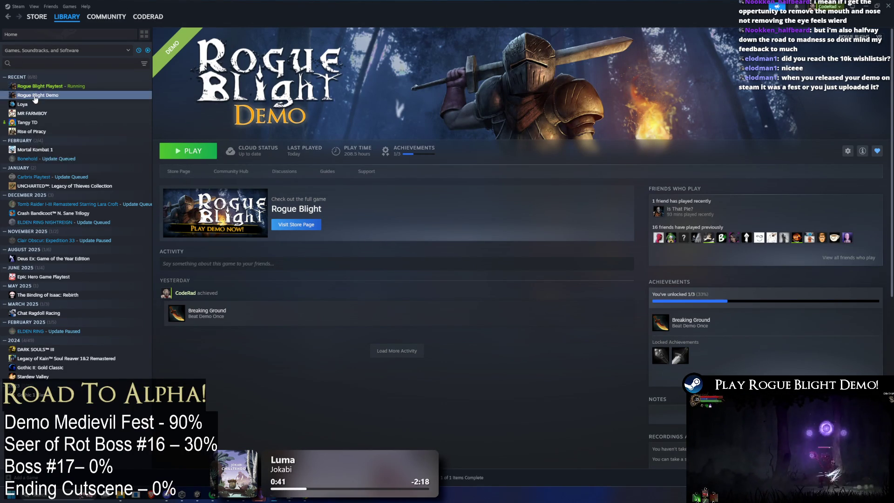
click(54, 162)
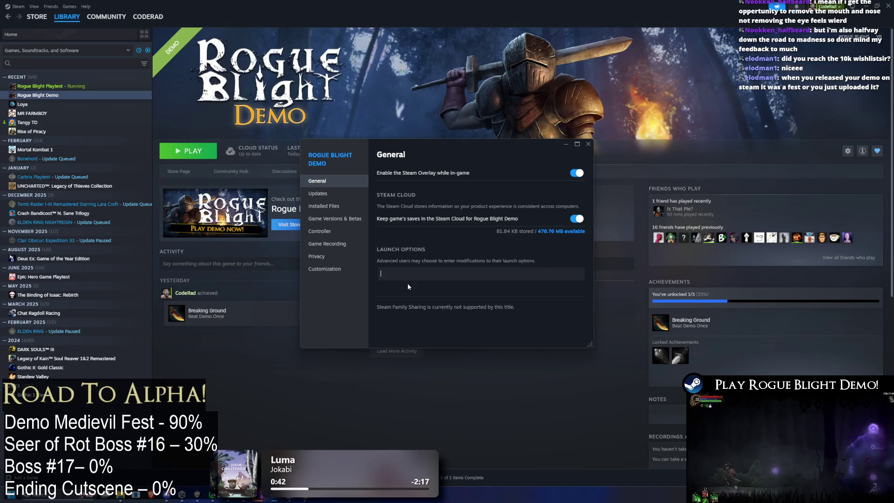
click(328, 219)
Step: Enter the private beta access code, verify it to unlock testbranch, and close properties
click(426, 313)
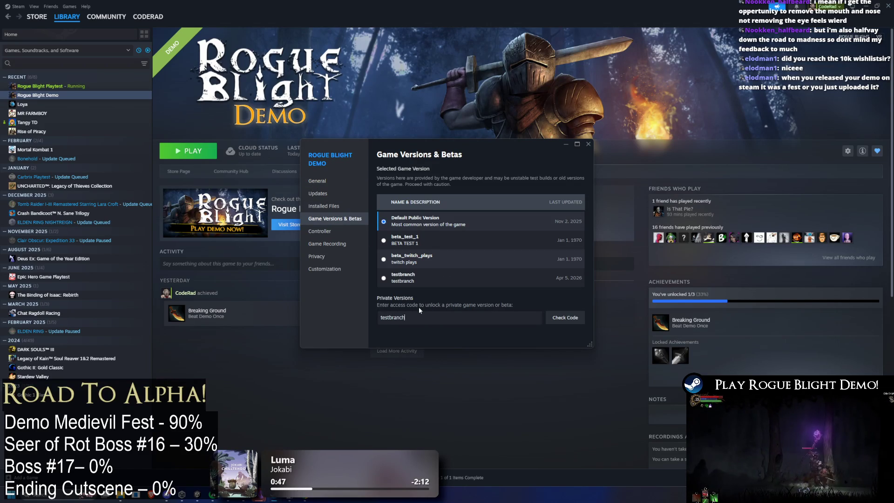
key(ctrl+a)
click(581, 322)
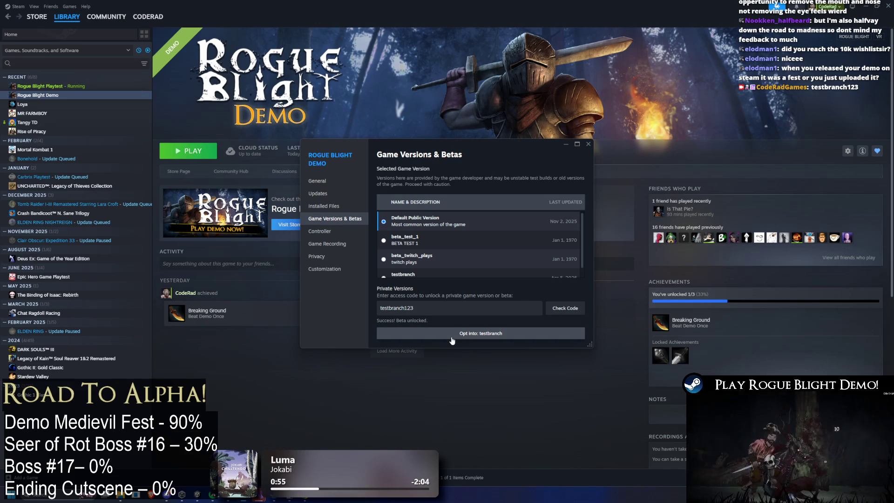
click(588, 143)
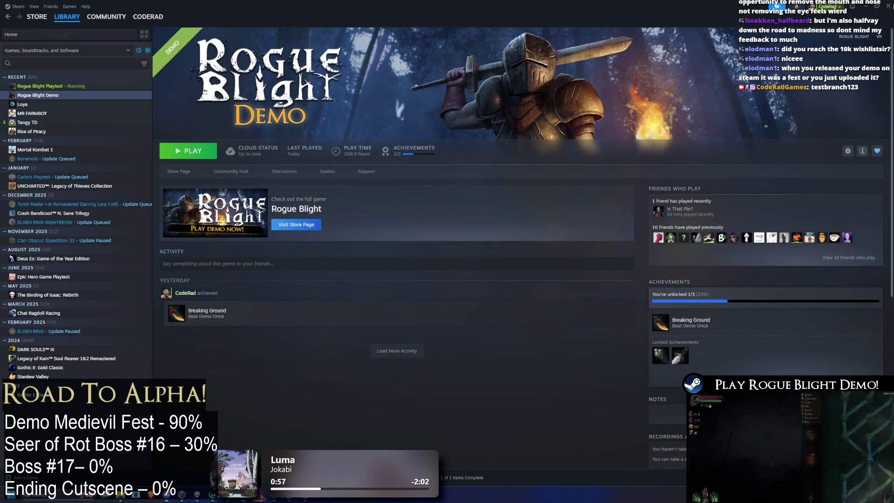
Step: Back in Unity, walk the character to the hooded NPC and interact with it
key(alt+Tab)
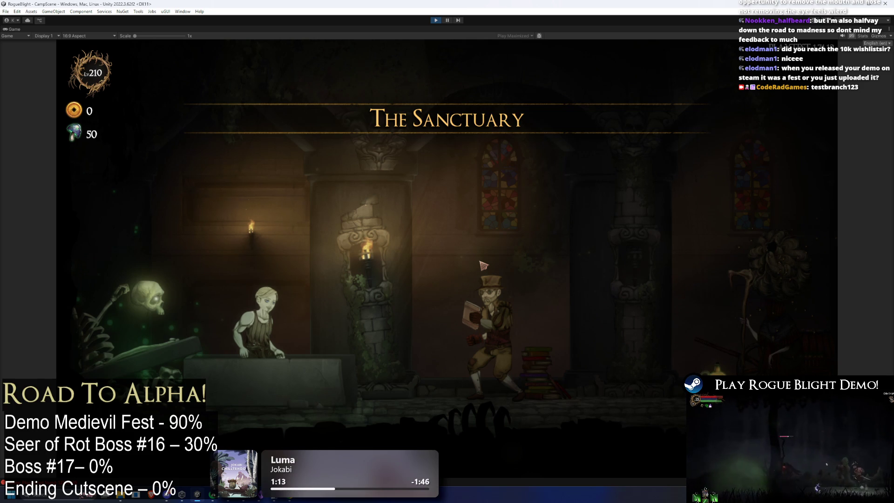
key(a)
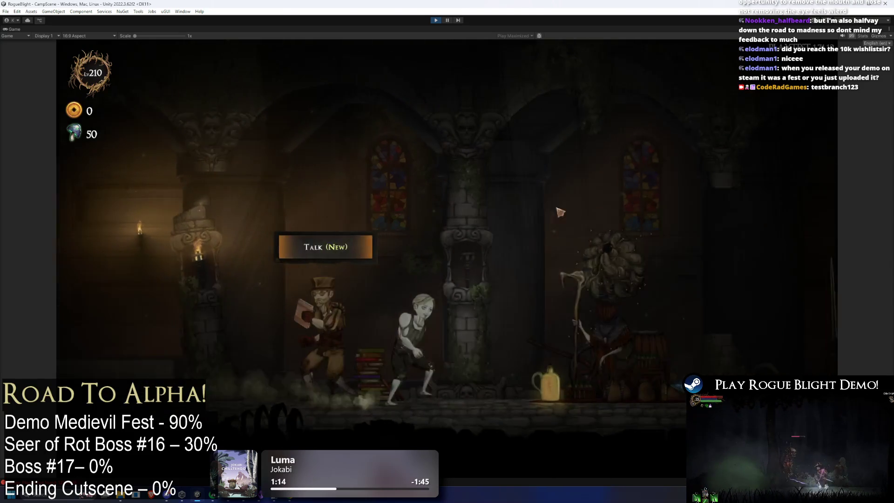
key(d)
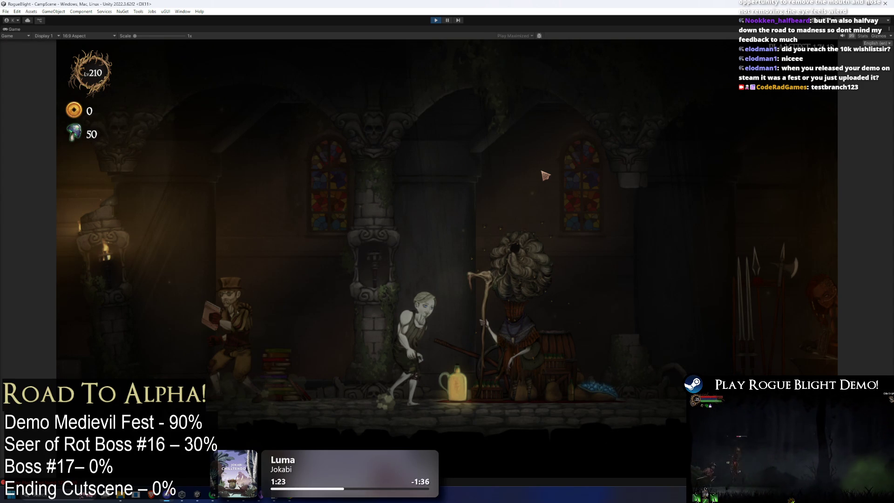
key(e)
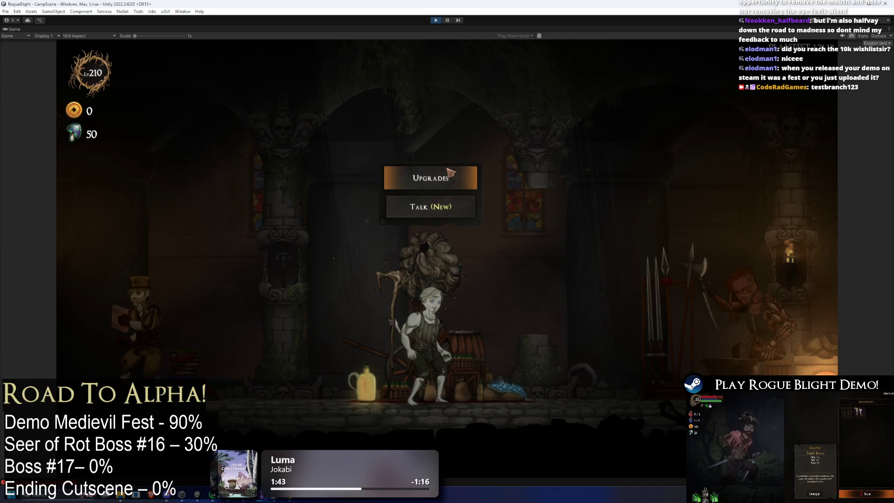
Step: Open the vendor's Upgrades to review the General page, then close it
click(450, 172)
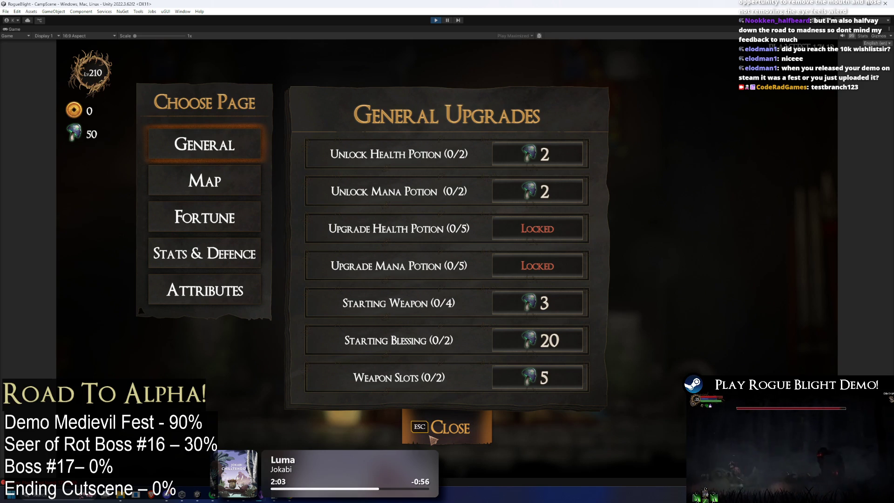
click(433, 440)
Step: At the blacksmith, open the starting gear panel and set the head to Wendigo's Skull
key(d)
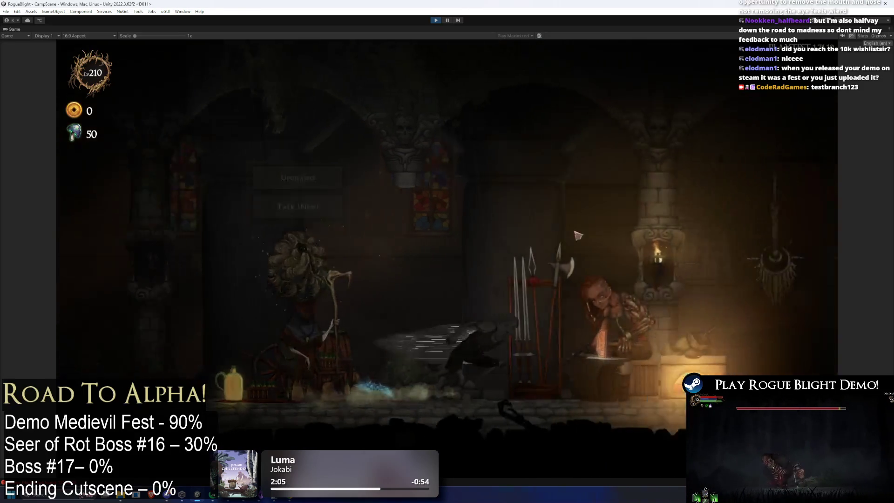
click(472, 207)
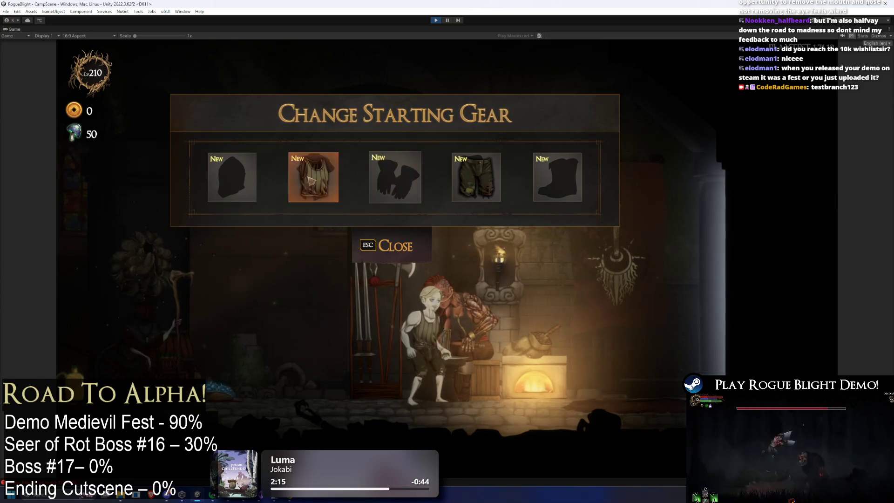
click(309, 176)
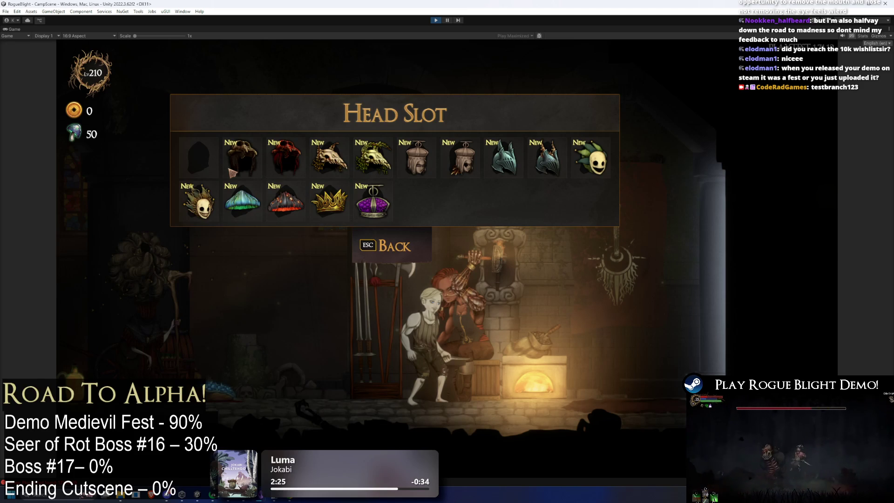
click(230, 171)
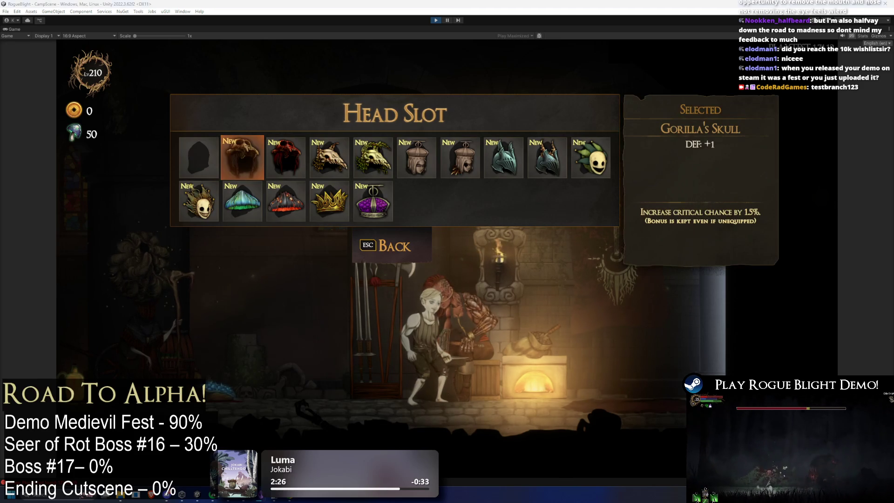
click(330, 158)
click(329, 158)
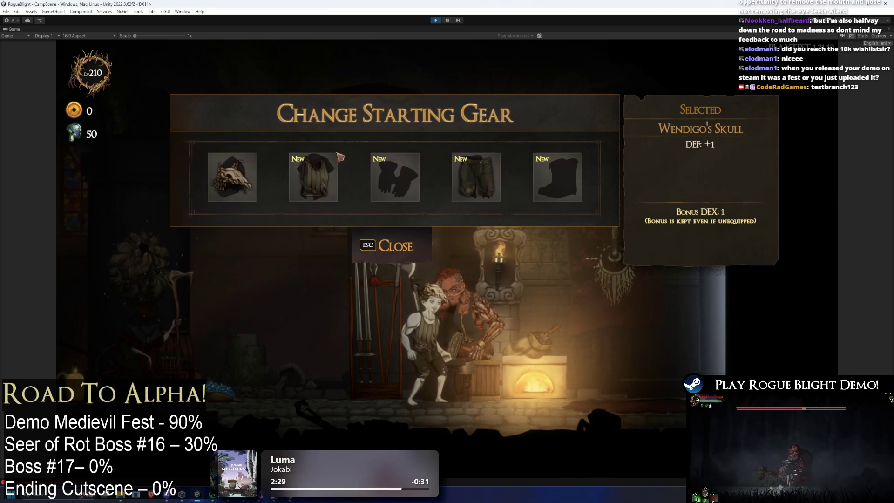
Step: Equip Wendigo's Armor on the body and Wendigo's Armlets on the hands
click(319, 172)
click(326, 161)
click(395, 177)
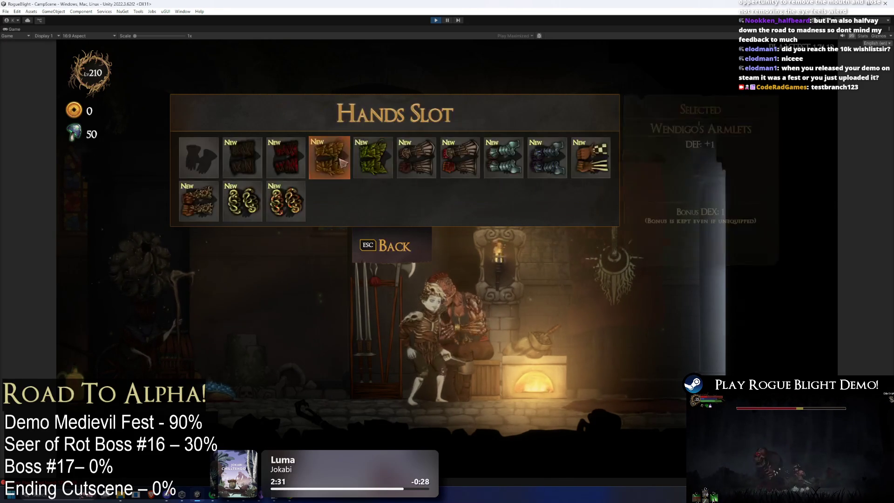
click(443, 173)
click(476, 177)
click(372, 159)
click(373, 159)
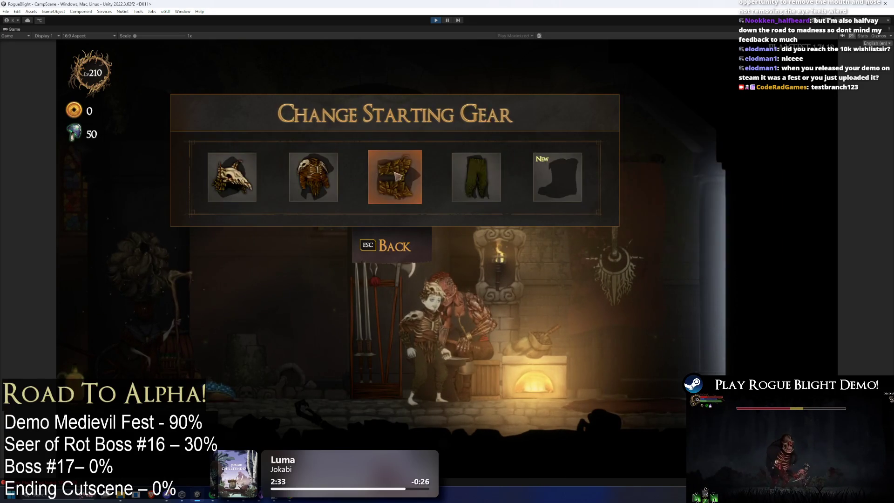
click(395, 176)
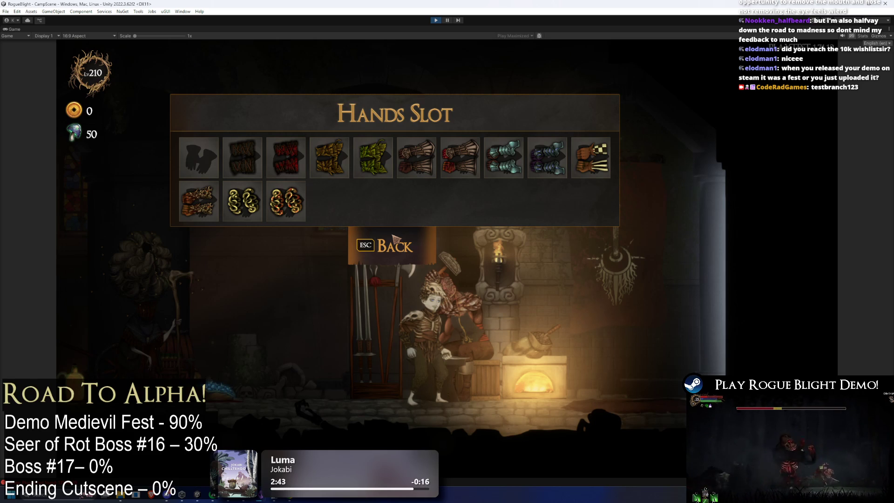
click(393, 237)
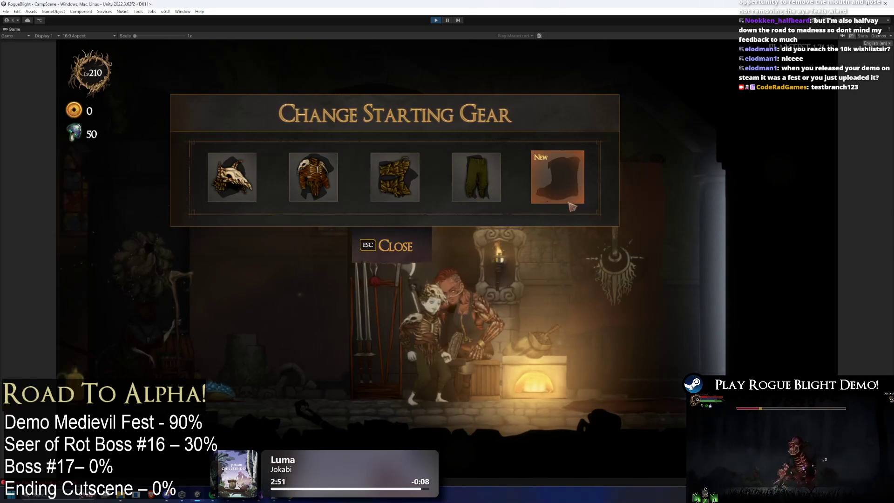
Step: Equip Wendigo's Leggings on the legs and Wendigo's Boots on the feet
click(478, 176)
click(492, 176)
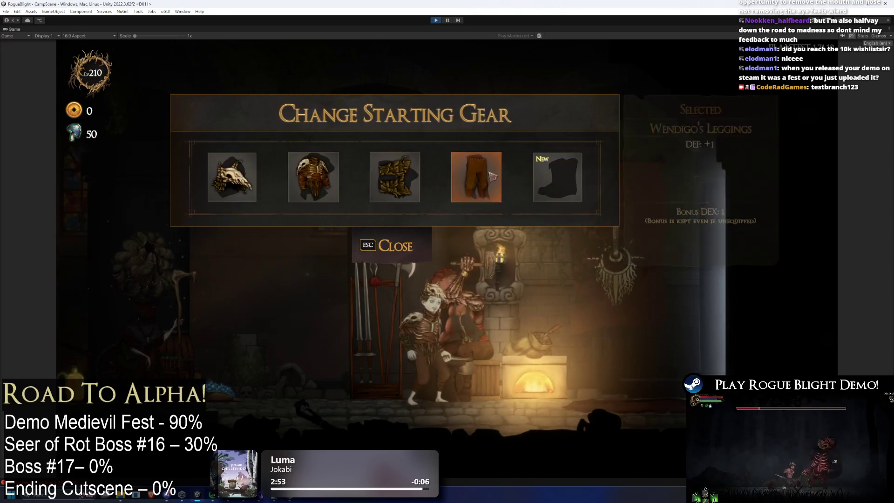
click(557, 177)
click(491, 158)
Step: Close the gear panel, walk right to the forest merchant, and open Select Maps
click(412, 258)
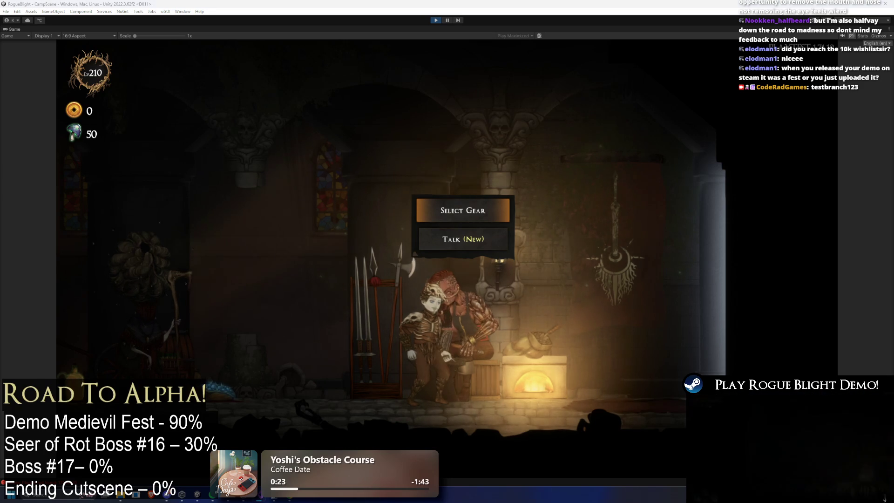
key(d)
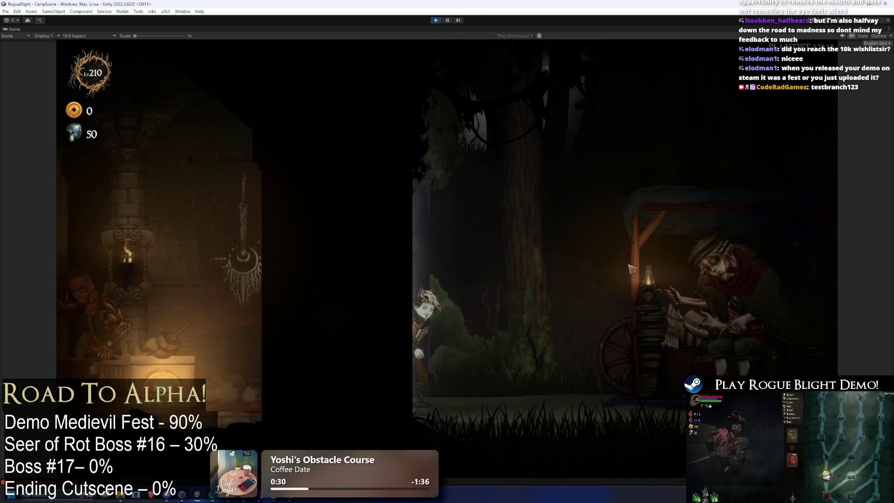
key(d)
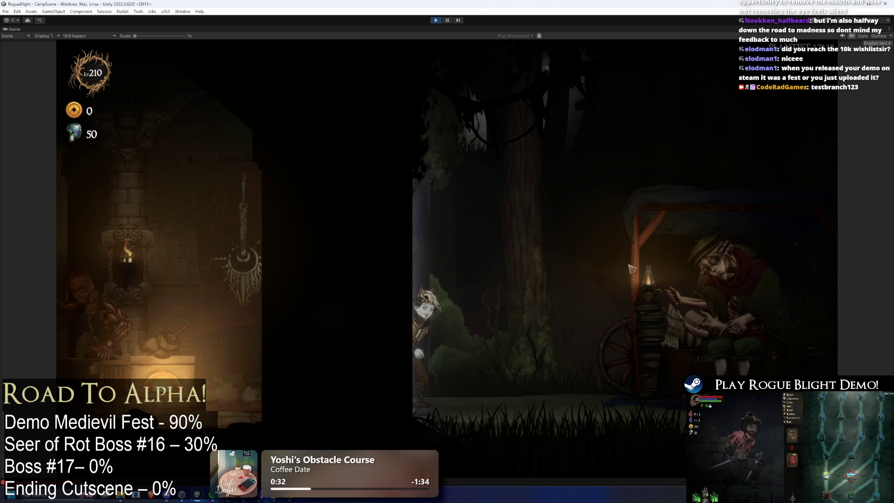
key(e)
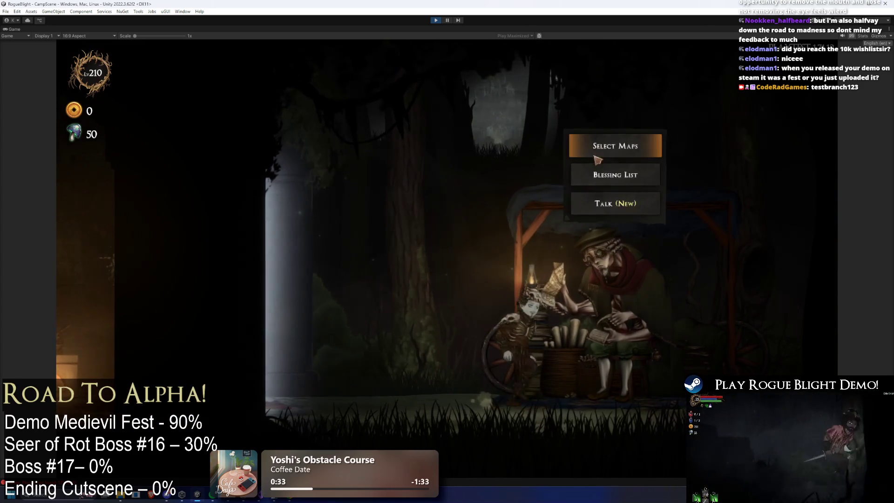
click(595, 152)
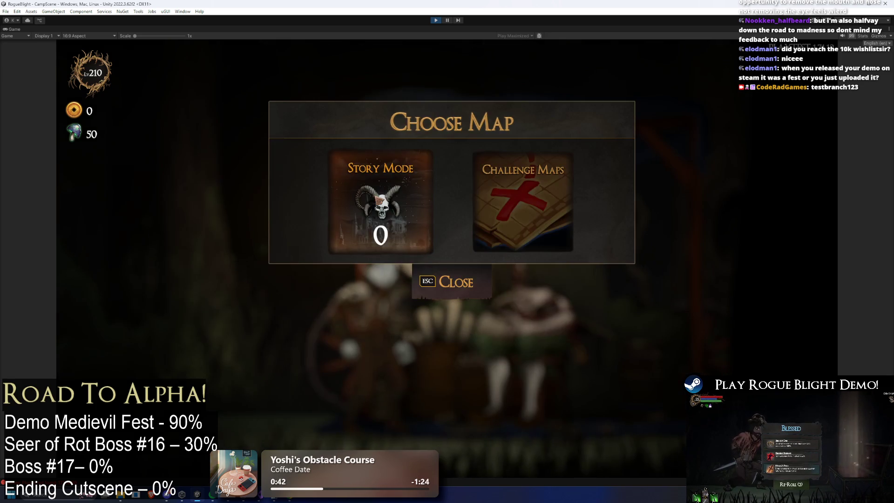
Step: Choose Story Mode and start the map to load CombatScene1
click(410, 196)
click(527, 233)
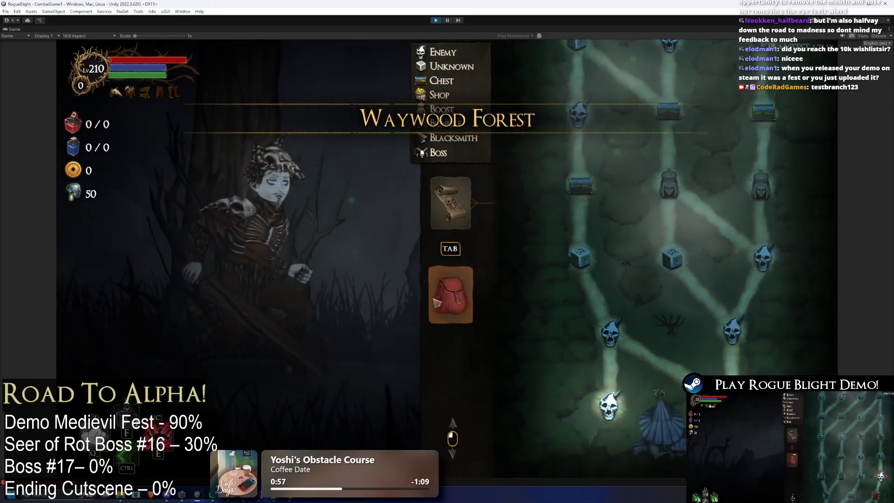
Step: Unequip Wendigo's Skull from the head slot, re-equip it from inventory, then pause
click(450, 298)
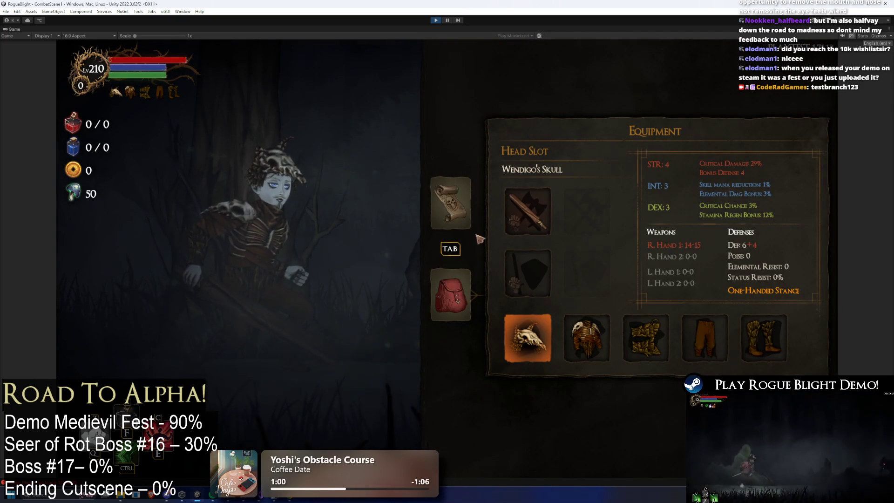
click(528, 338)
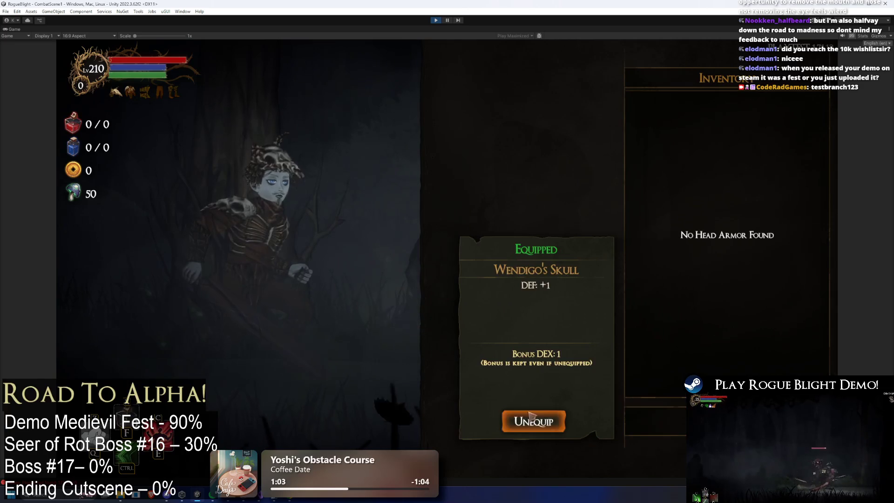
click(535, 417)
click(528, 338)
click(655, 120)
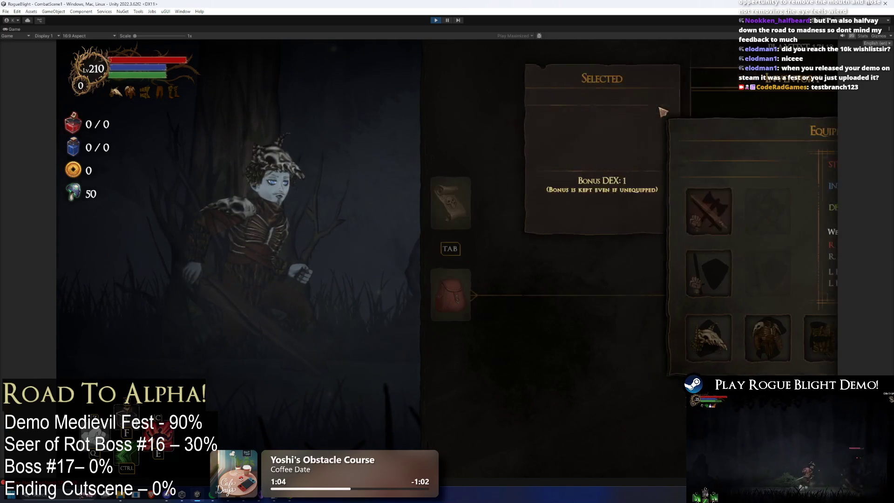
key(Escape)
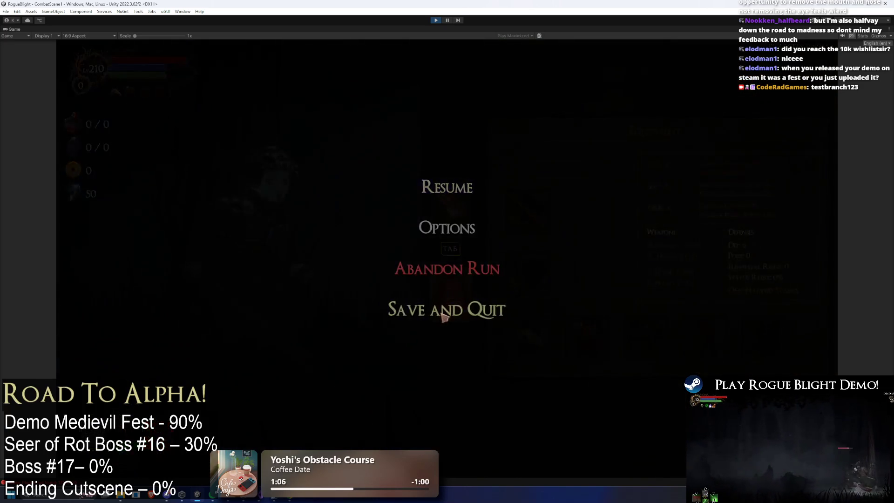
Step: Save and quit, reload the saved run to check equipment, then exit Play mode
click(445, 255)
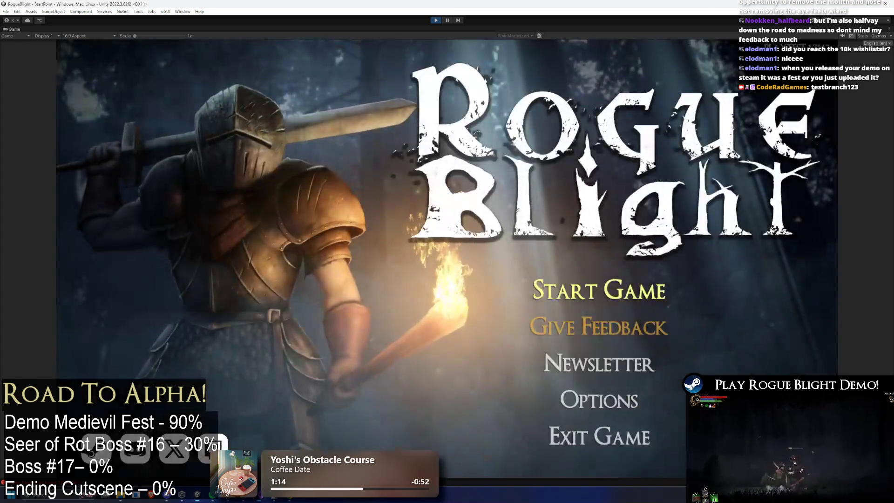
click(599, 291)
click(606, 304)
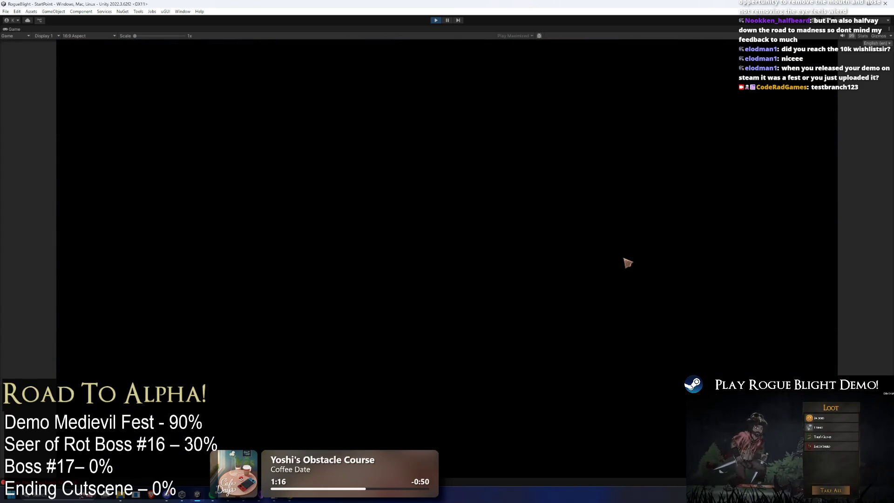
key(Tab)
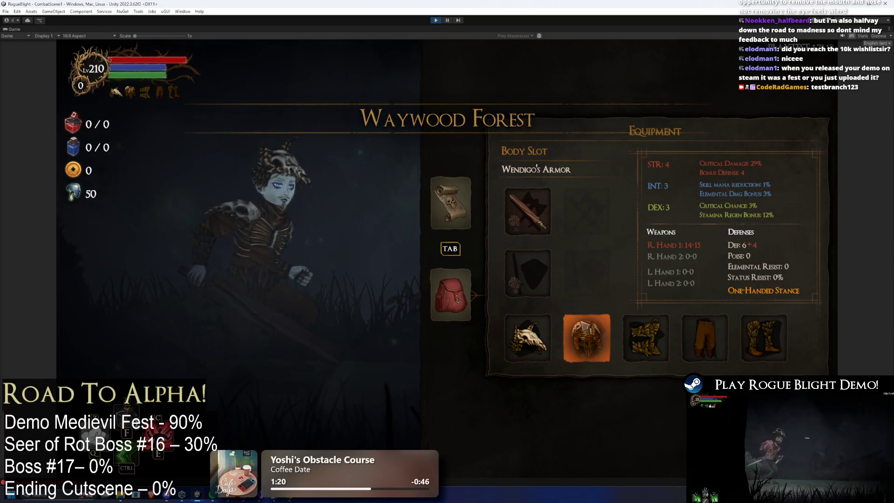
click(437, 21)
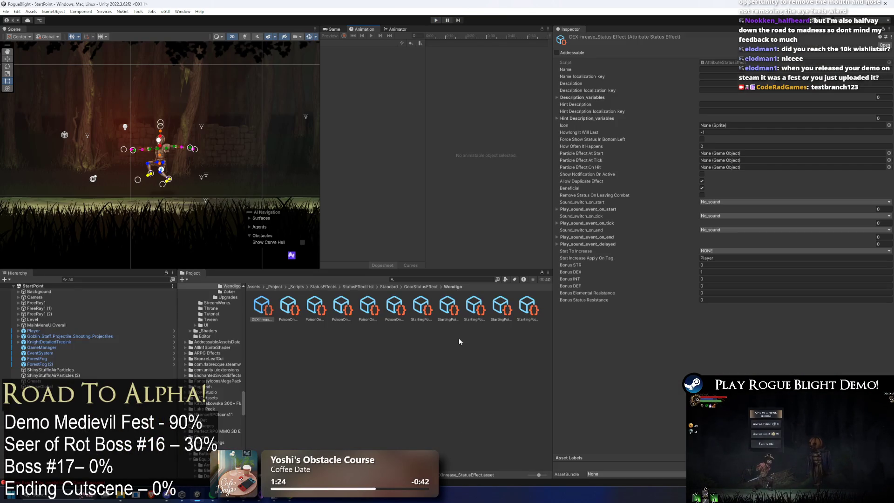
click(435, 280)
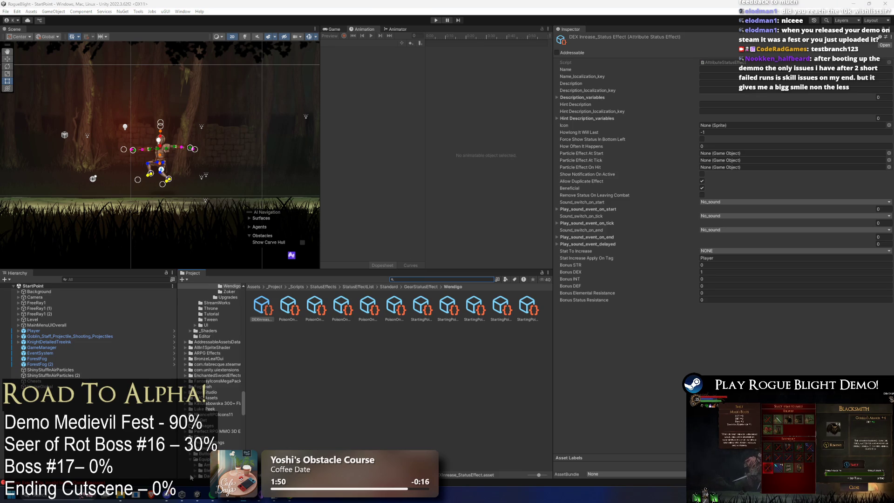
mouse_move(165, 494)
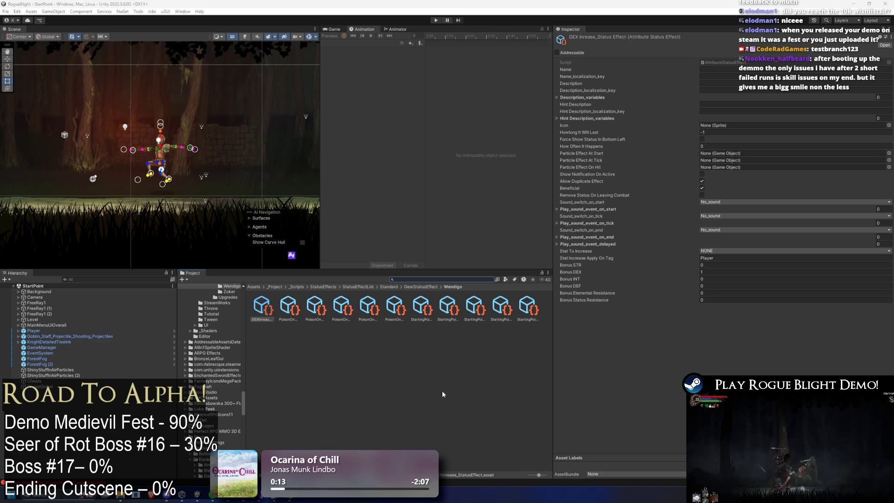
Step: Climb the breadcrumbs from GearStatusEffect through Standard to the StatusEffects script folder
click(429, 286)
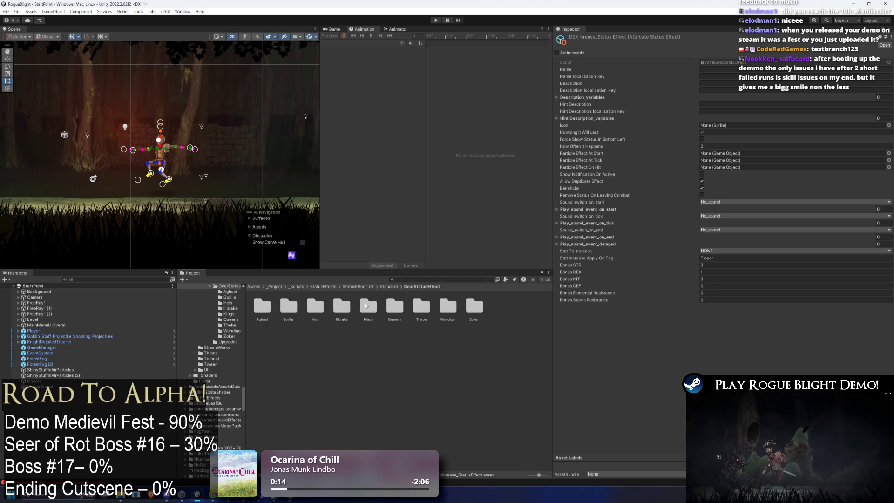
click(389, 286)
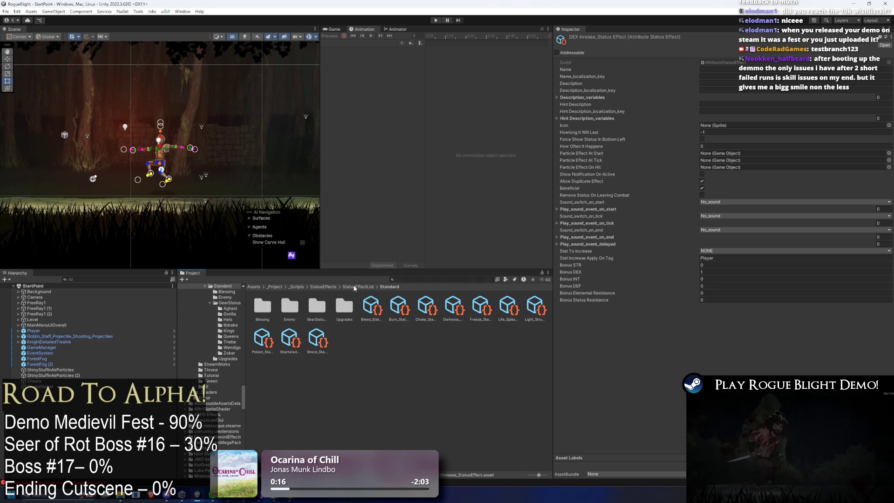
click(352, 287)
click(324, 286)
click(423, 279)
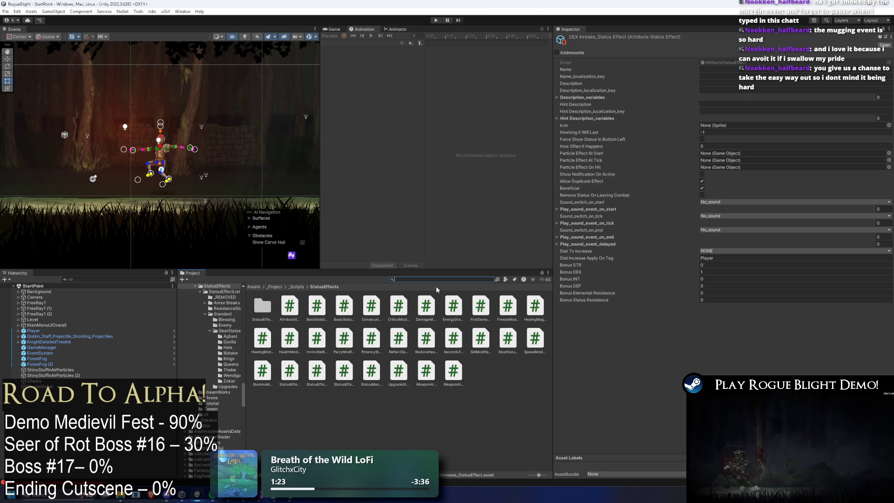
Step: Search the project for 'blessing' and scroll through the matching assets
text(blessing)
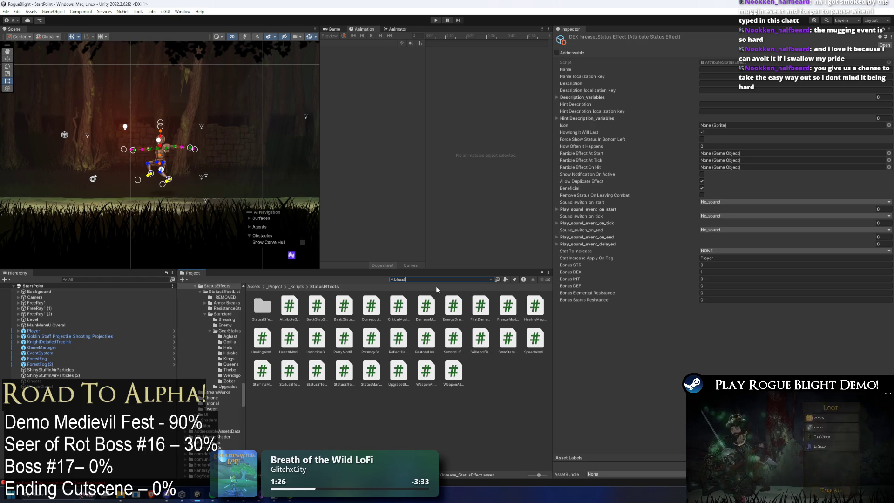
scroll(489, 364, down, 5)
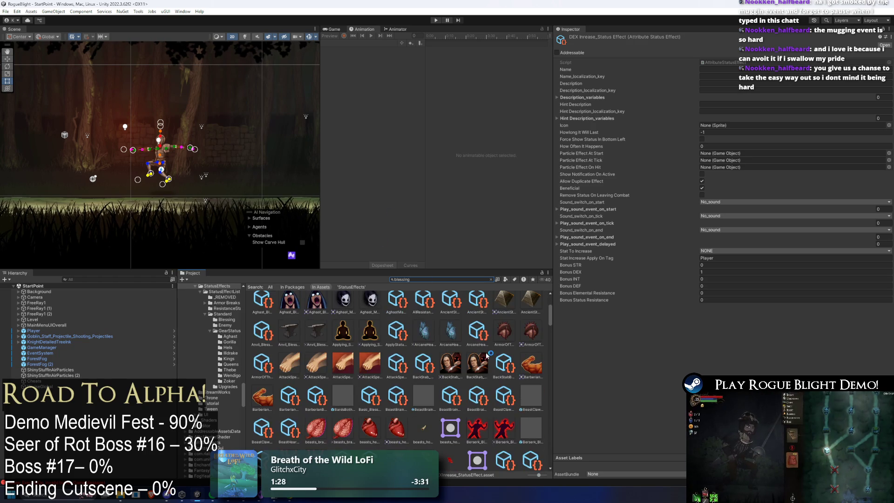
scroll(466, 349, up, 5)
scroll(448, 330, down, 4)
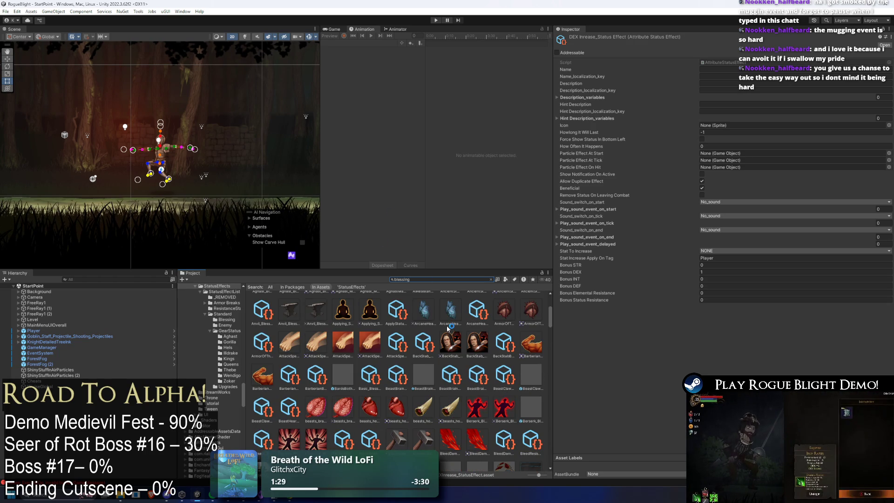
scroll(442, 333, down, 10)
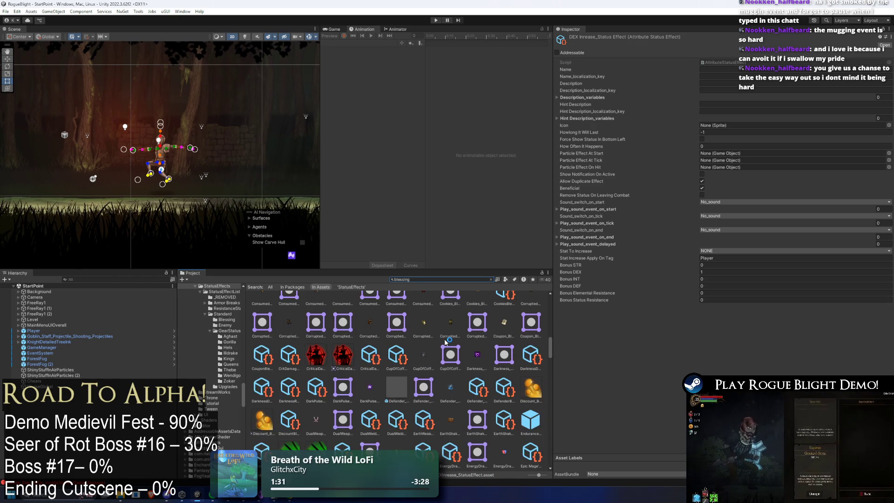
key(super)
Step: Launch Google Chrome from Start search and make the Twitch window full screen
text(chrome)
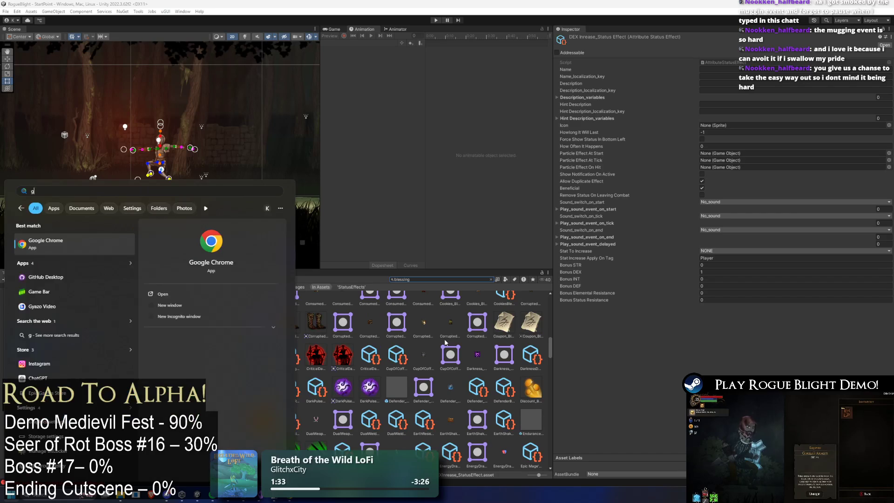
key(Return)
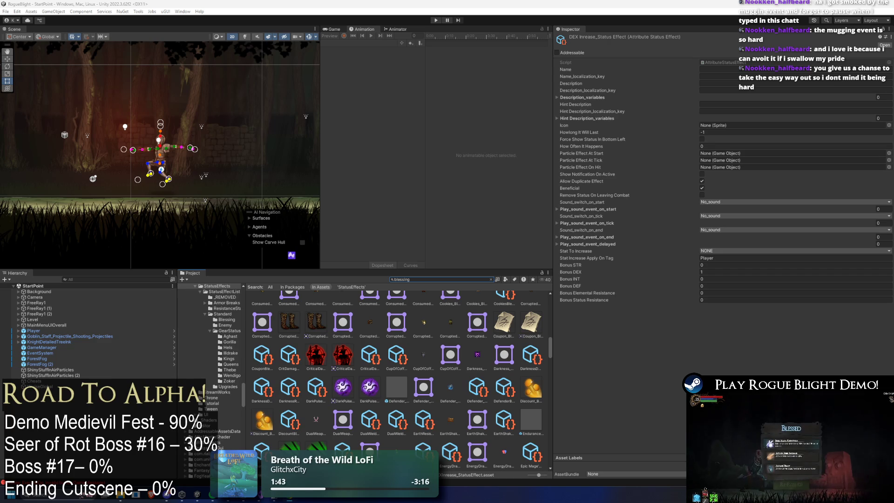
key(alt+Tab)
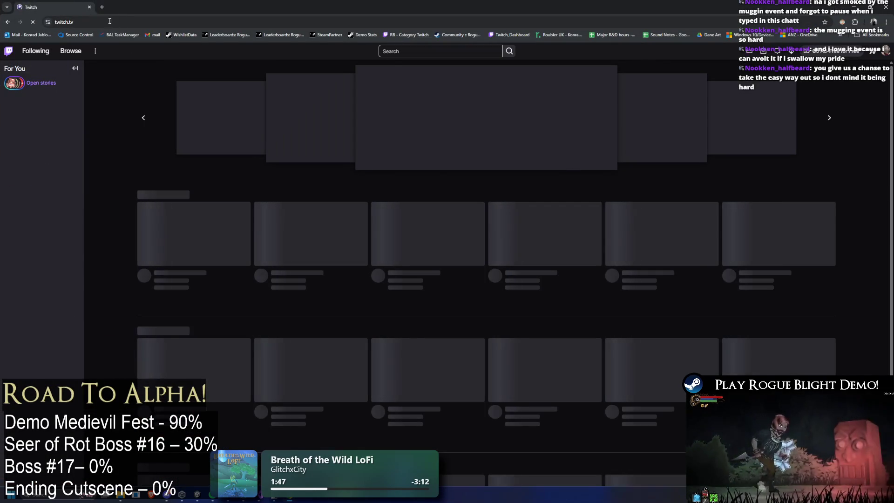
Step: Show more followed channels in the Twitch sidebar and scroll down the list
click(115, 24)
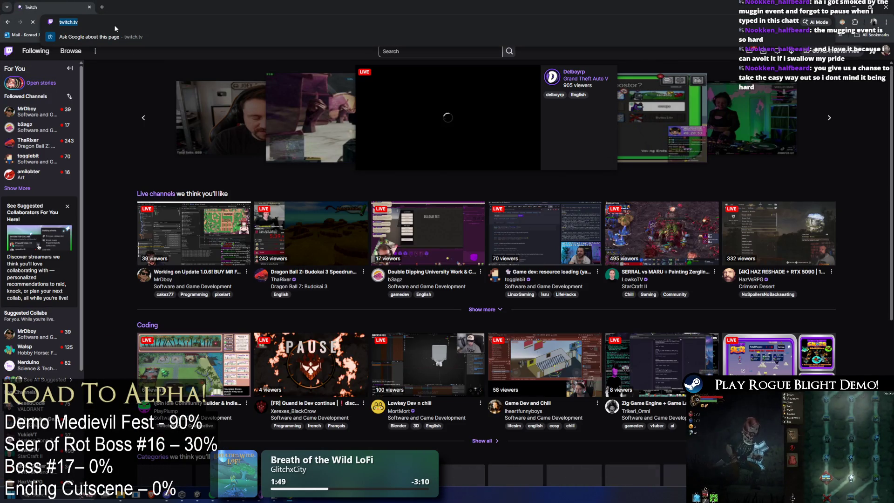
click(22, 189)
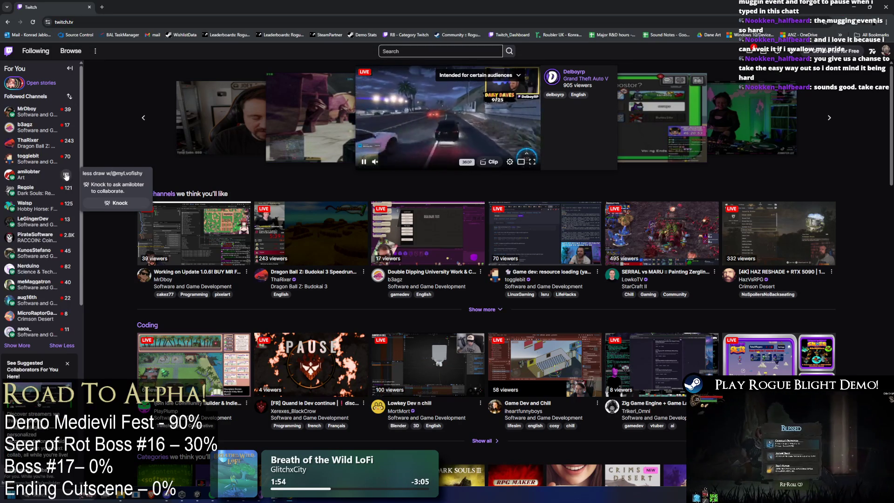
mouse_move(67, 191)
scroll(66, 191, down, 2)
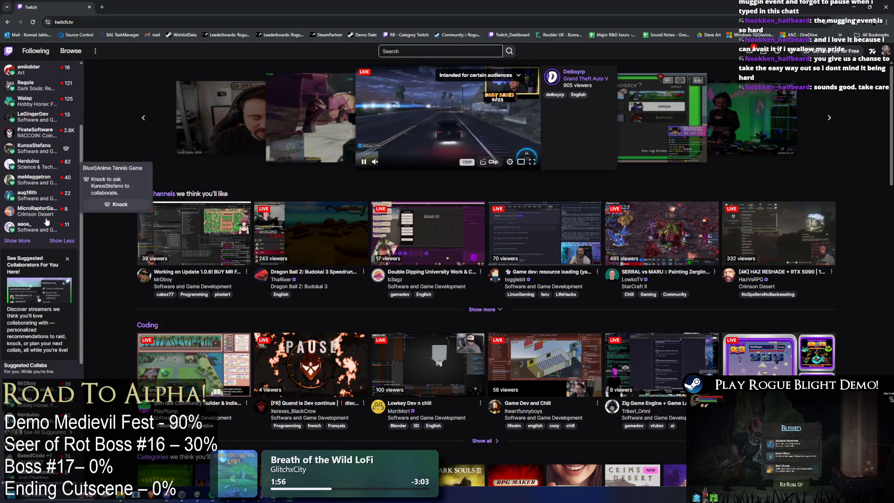
scroll(52, 196, down, 2)
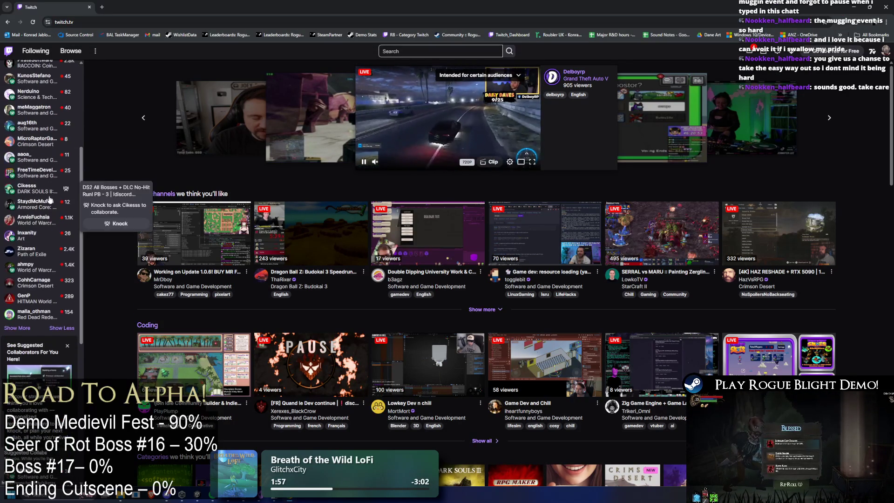
Step: Expand the followed channels list twice more, scrolling through the added channels
click(17, 328)
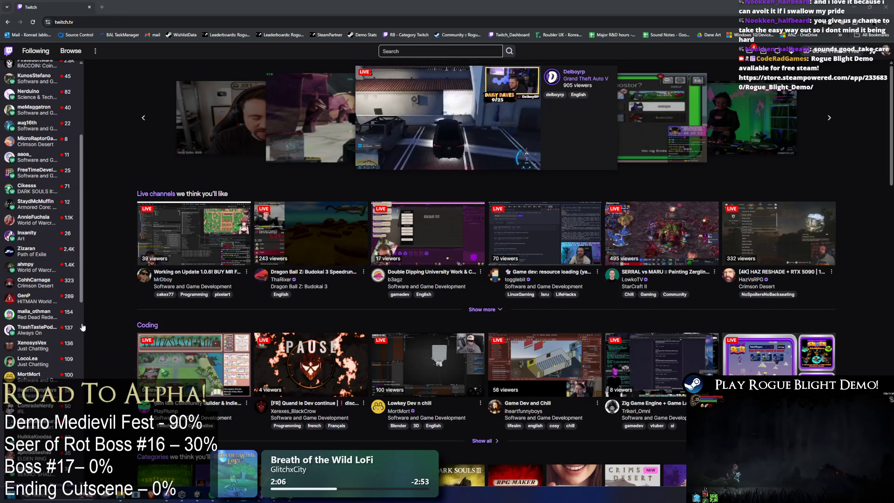
scroll(118, 261, down, 1)
scroll(52, 315, down, 3)
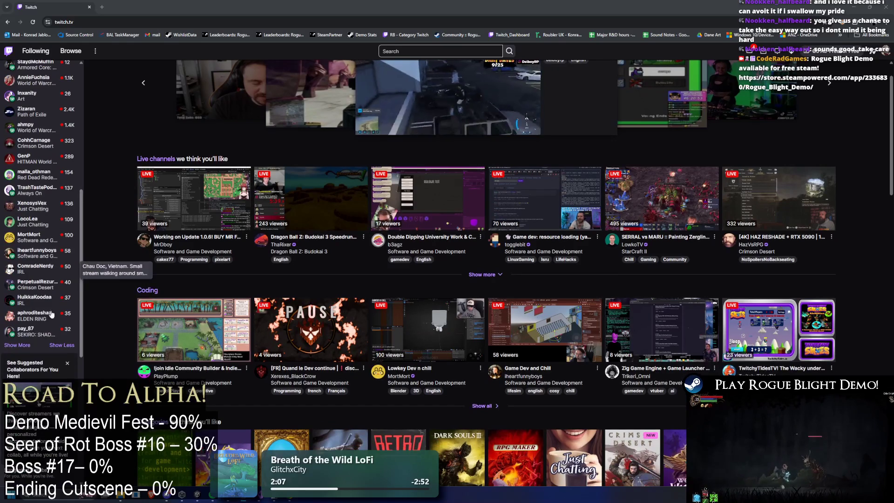
click(17, 345)
scroll(66, 332, down, 2)
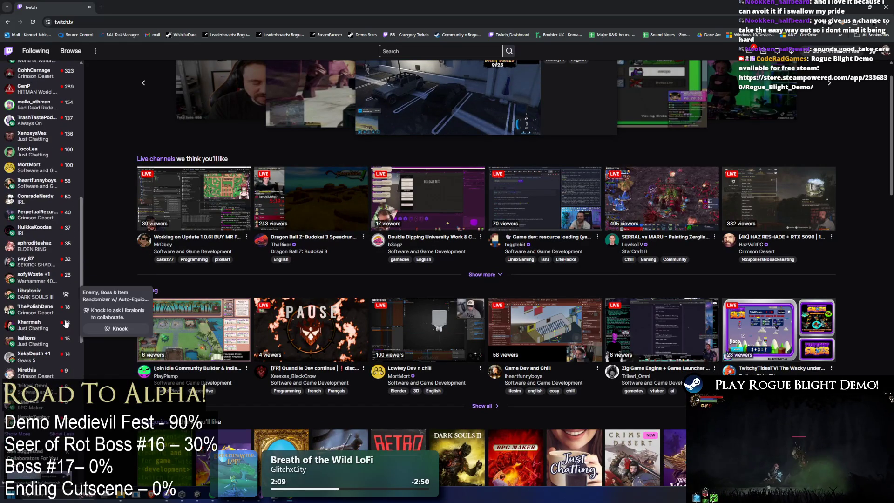
scroll(41, 406, down, 5)
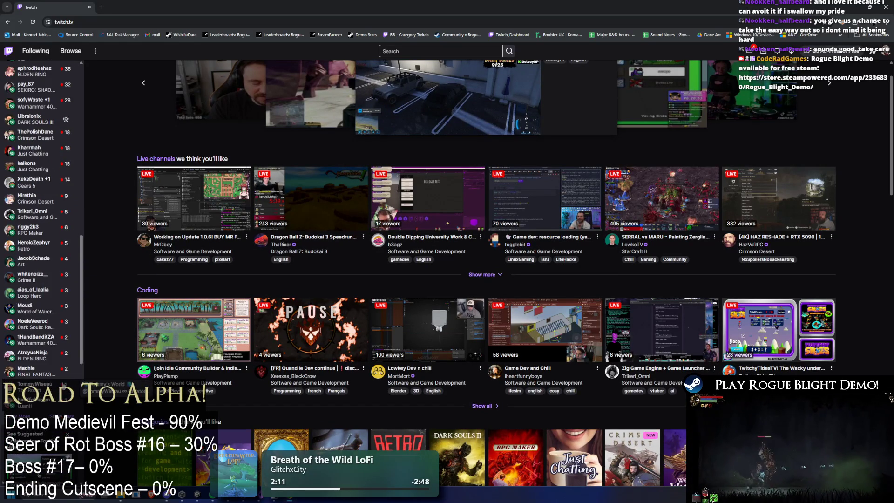